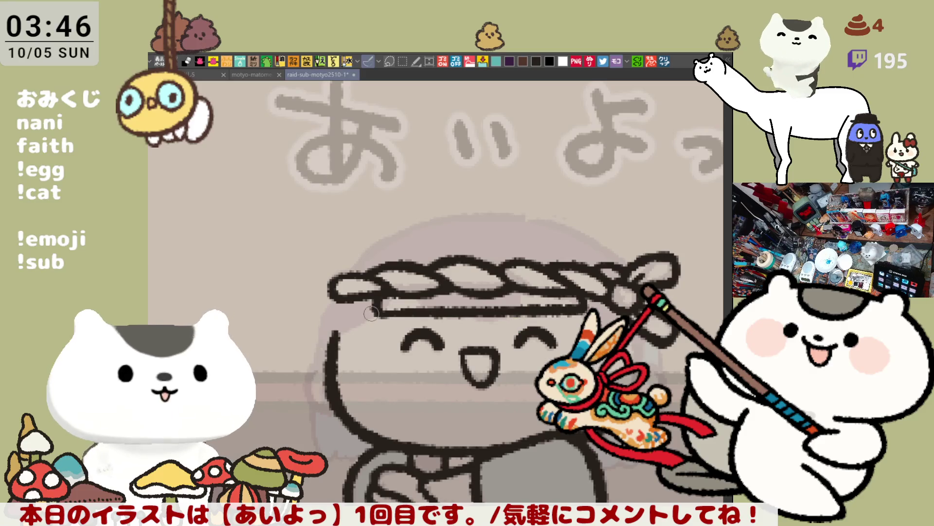
- Ink the rope headband's lower edge, extending it further to the right
drag(341, 325, 377, 312)
key(ctrl+z)
drag(578, 314, 603, 314)
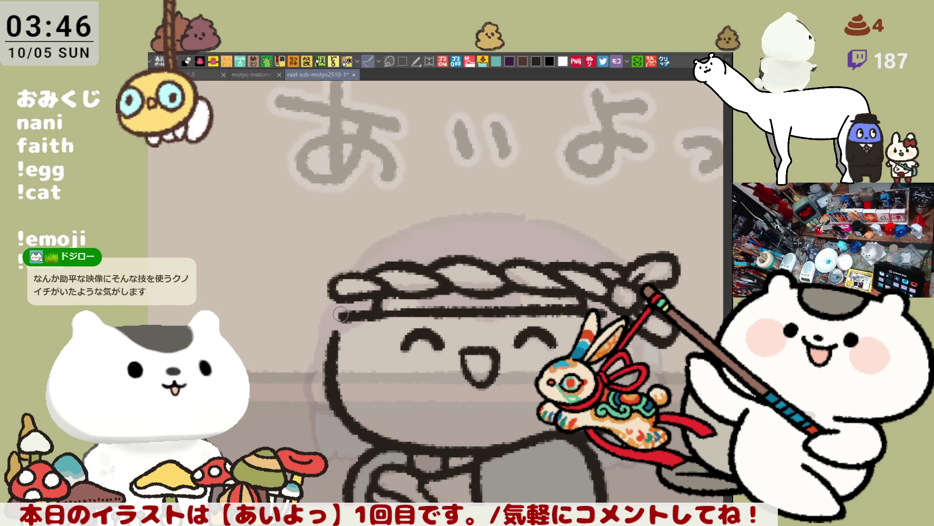
- Redraw the head's left outline below the headband as one clean line
mouse_move(341, 314)
mouse_down()
mouse_move(337, 340)
mouse_move(344, 316)
mouse_up()
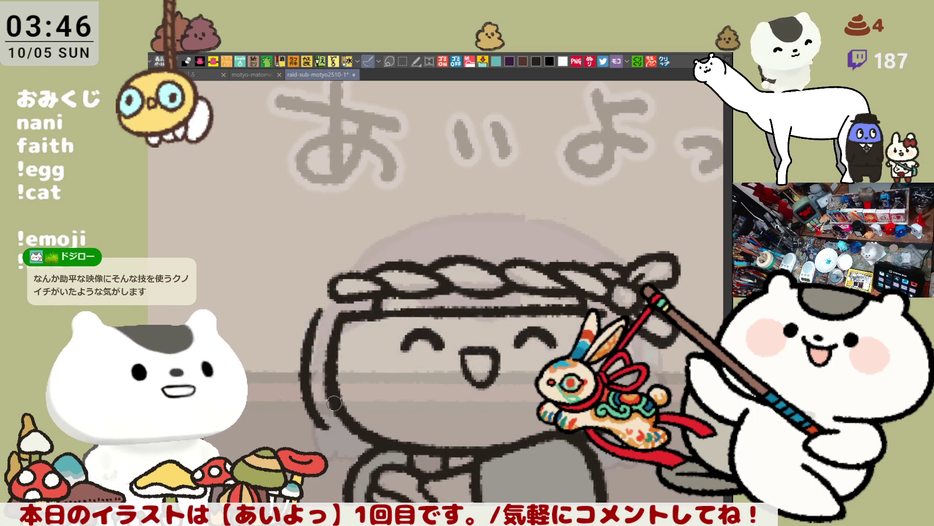
key(ctrl+z)
mouse_move(335, 284)
mouse_down()
mouse_move(317, 323)
mouse_move(309, 424)
mouse_up()
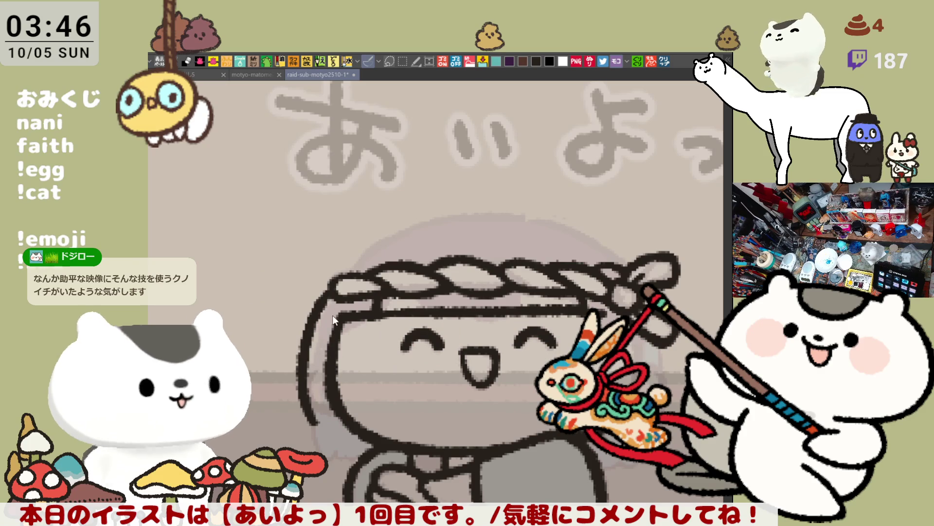
key(ctrl+z)
drag(334, 284, 312, 428)
key(ctrl+z)
drag(335, 281, 330, 428)
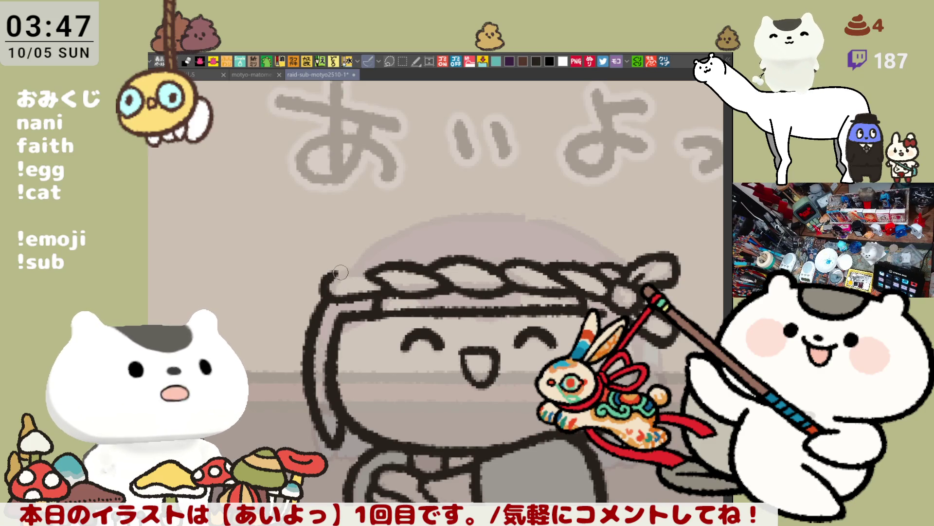
- Reshape the headband's left end into a rounded loop and save the illustration
mouse_move(342, 283)
mouse_down()
mouse_move(335, 271)
mouse_move(361, 269)
mouse_up()
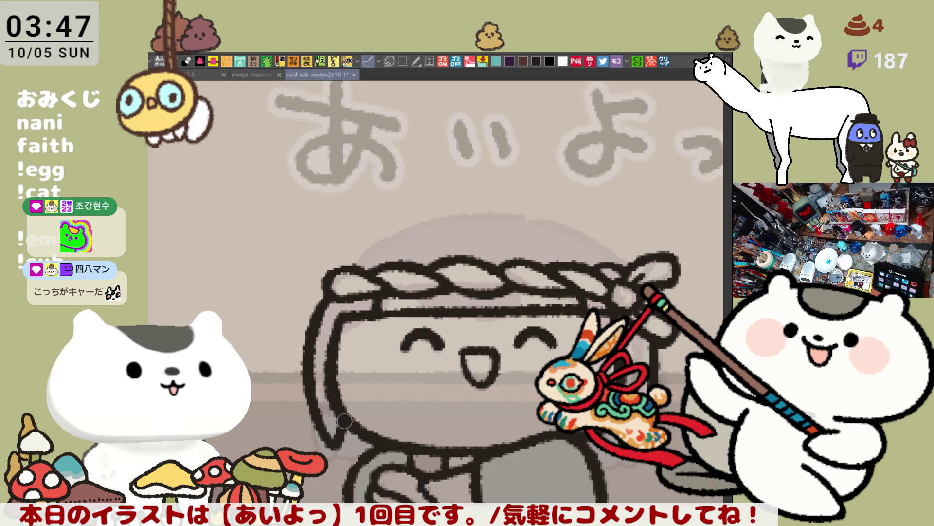
drag(364, 434, 394, 448)
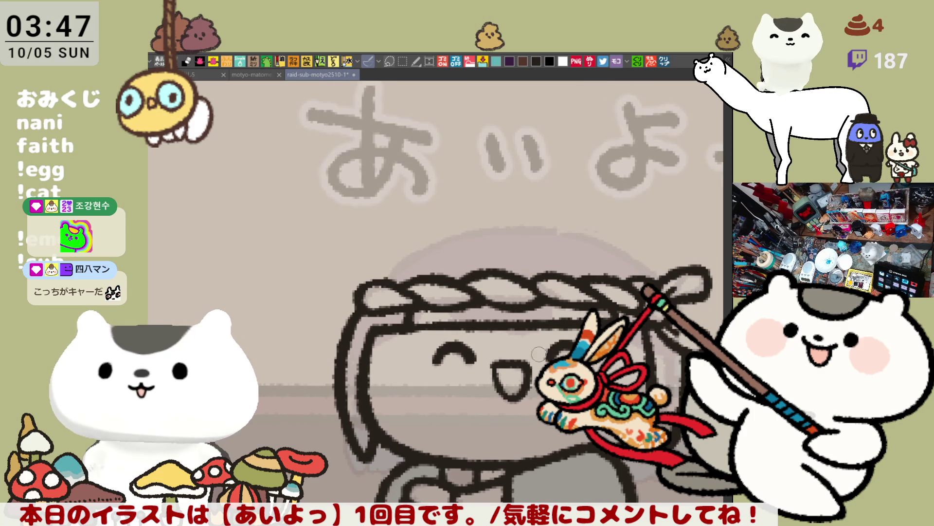
drag(540, 354, 581, 289)
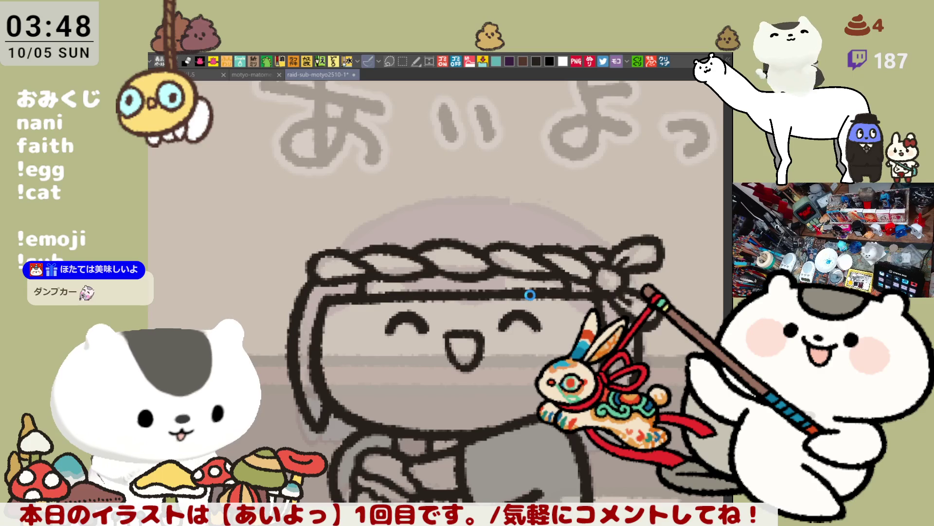
key(ctrl+s)
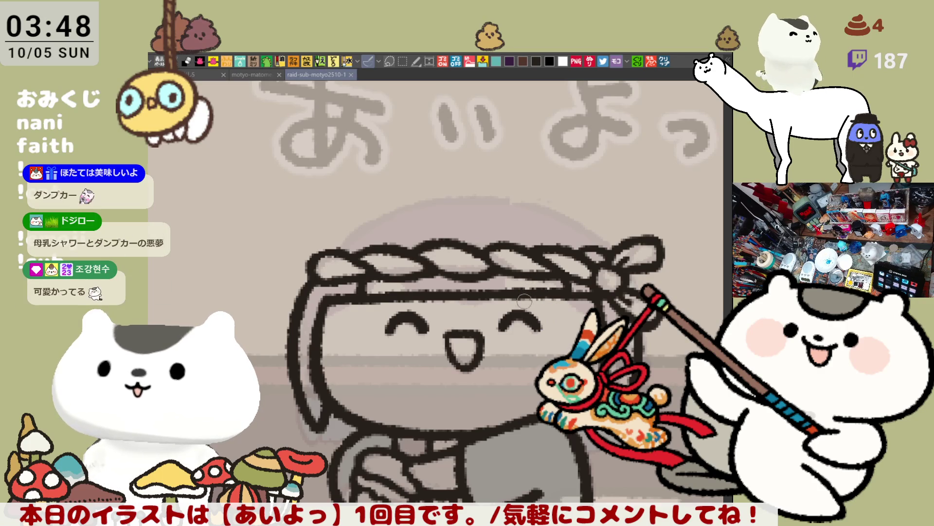
- Try several arcs over the top of the head, undoing each attempt
mouse_move(391, 215)
mouse_down()
mouse_move(526, 194)
mouse_move(379, 205)
mouse_move(526, 194)
mouse_move(398, 200)
mouse_move(445, 182)
mouse_move(563, 192)
mouse_up()
key(ctrl+z)
key(ctrl+z)
mouse_move(392, 204)
mouse_down()
mouse_move(428, 191)
mouse_move(545, 197)
mouse_up()
key(ctrl+z)
drag(383, 205, 557, 193)
key(ctrl+z)
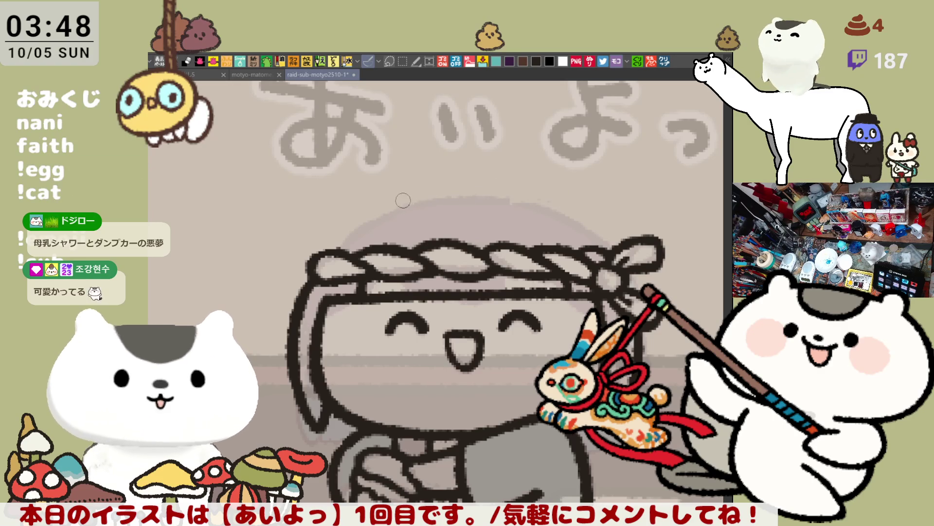
drag(387, 203, 540, 193)
key(ctrl+z)
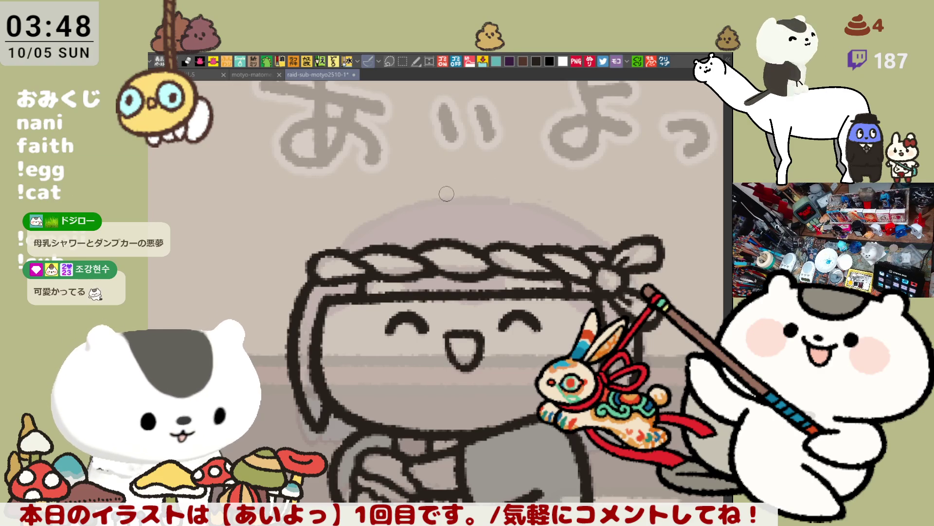
- Redraw the head-top arc with varying curves and lengths until one stroke remains
drag(389, 207, 513, 190)
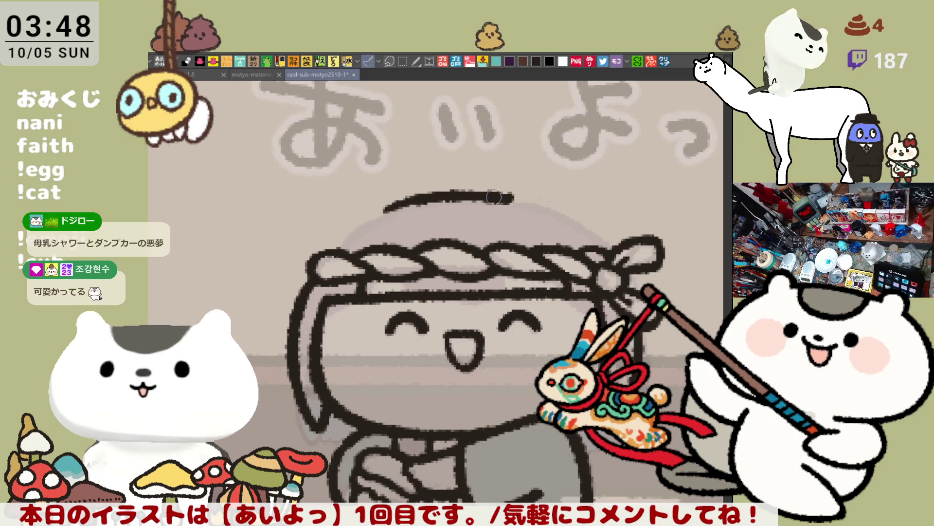
key(ctrl+z)
drag(397, 204, 520, 186)
key(ctrl+z)
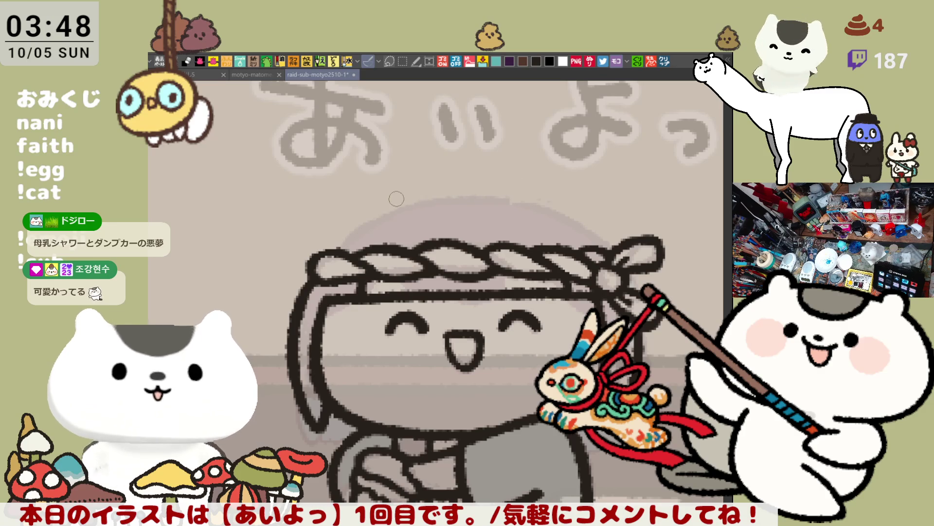
drag(389, 202, 529, 191)
key(ctrl+z)
drag(393, 202, 553, 189)
key(ctrl+z)
key(ctrl+z)
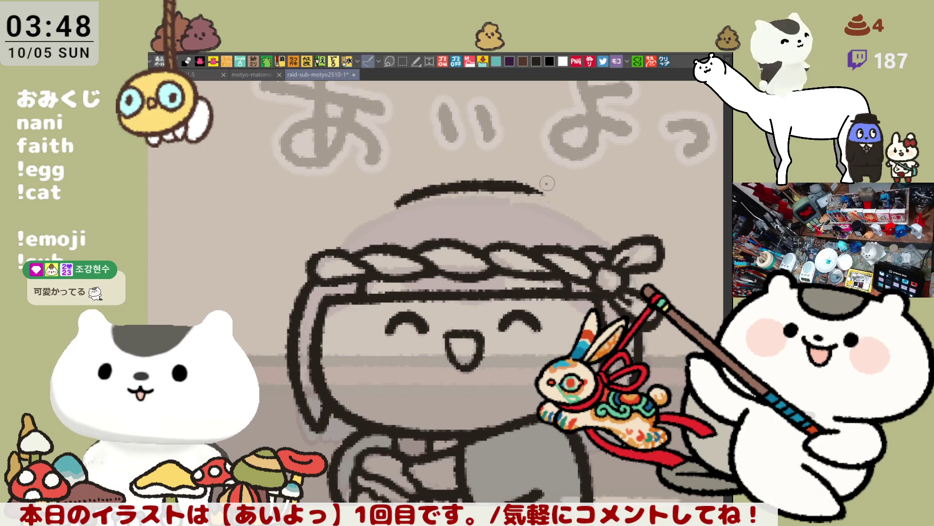
drag(397, 205, 534, 190)
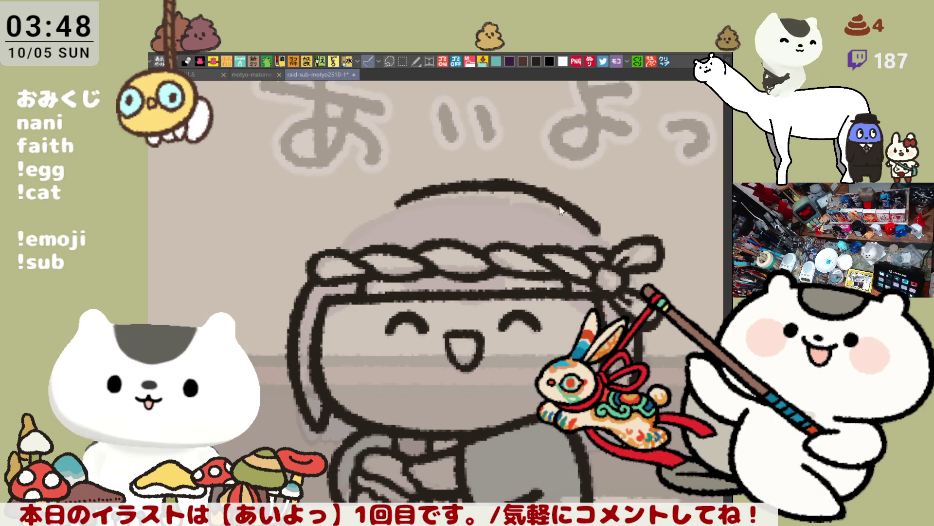
key(ctrl+z)
mouse_move(377, 210)
mouse_down()
mouse_move(546, 202)
mouse_move(611, 238)
mouse_up()
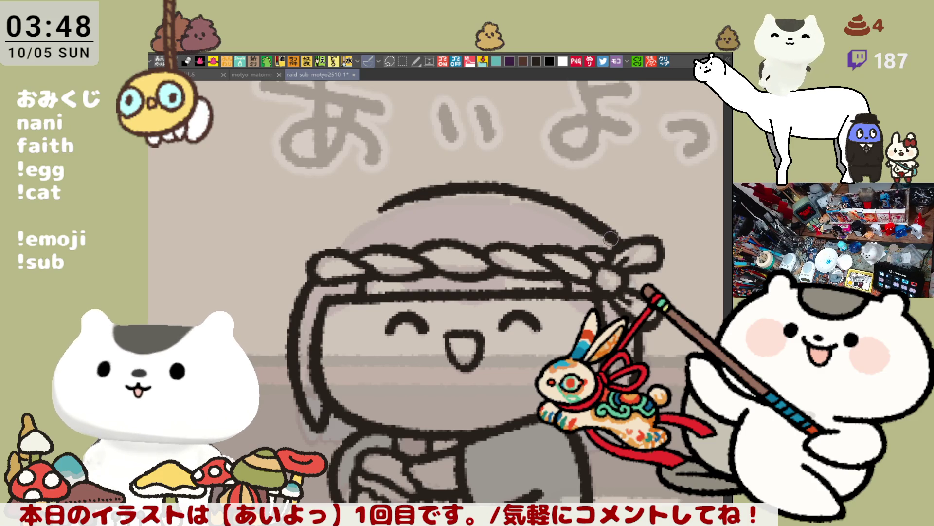
key(ctrl+z)
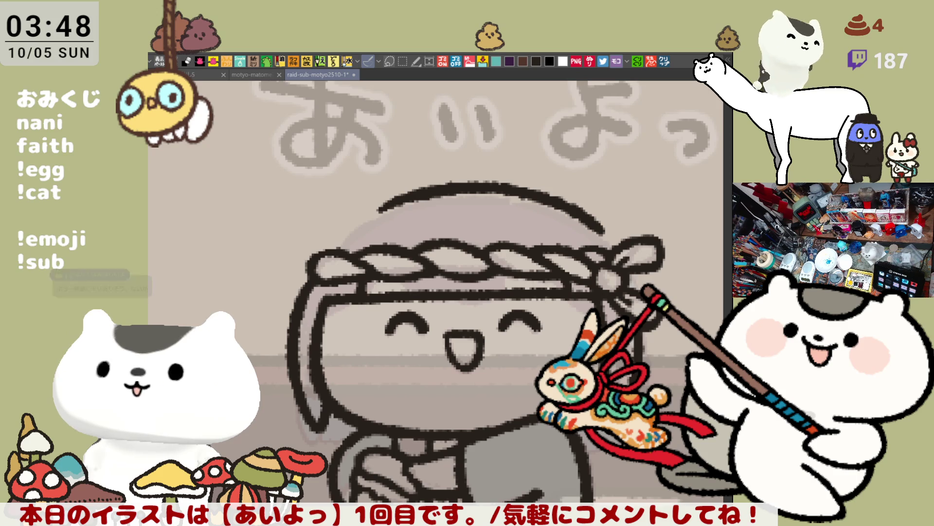
- In a mirrored view, extend the head-top arc down toward the knot, then unflip
key(h)
drag(442, 211, 508, 244)
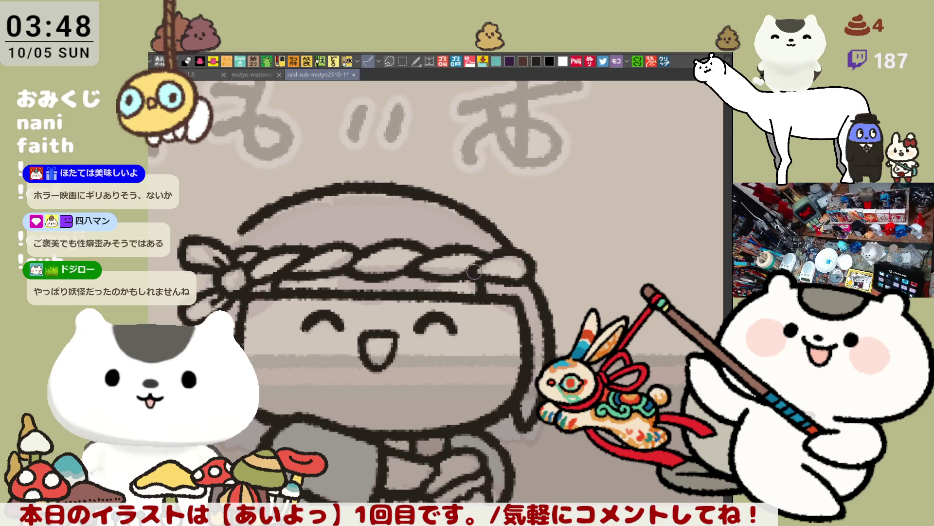
key(h)
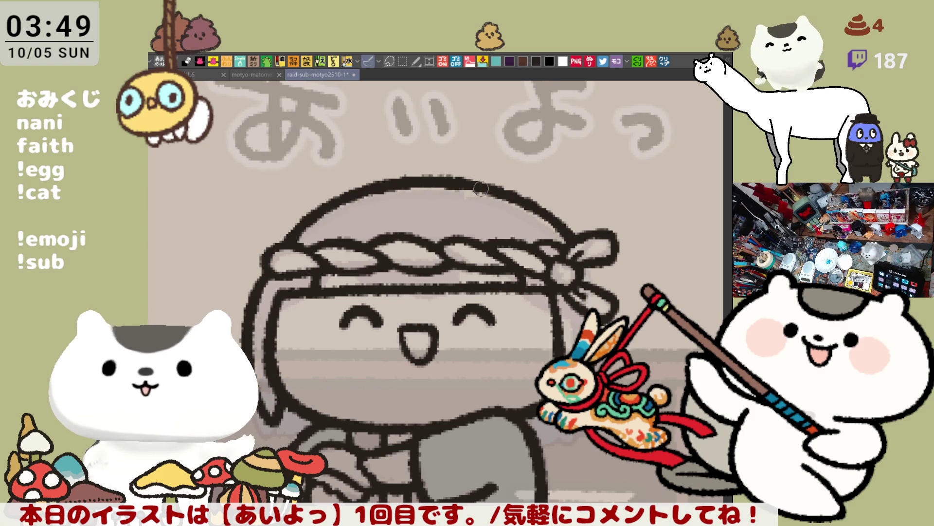
drag(454, 178, 501, 189)
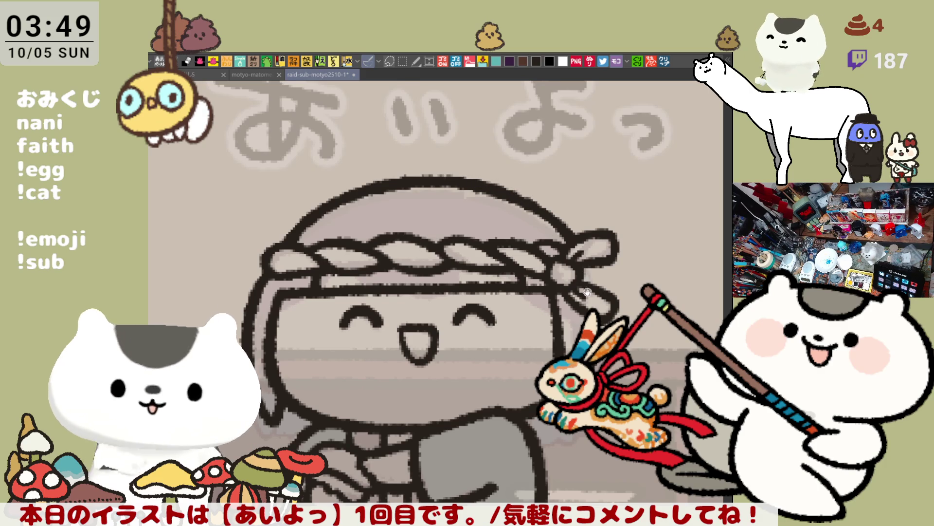
mouse_move(587, 291)
mouse_down()
mouse_move(562, 263)
mouse_move(566, 289)
mouse_up()
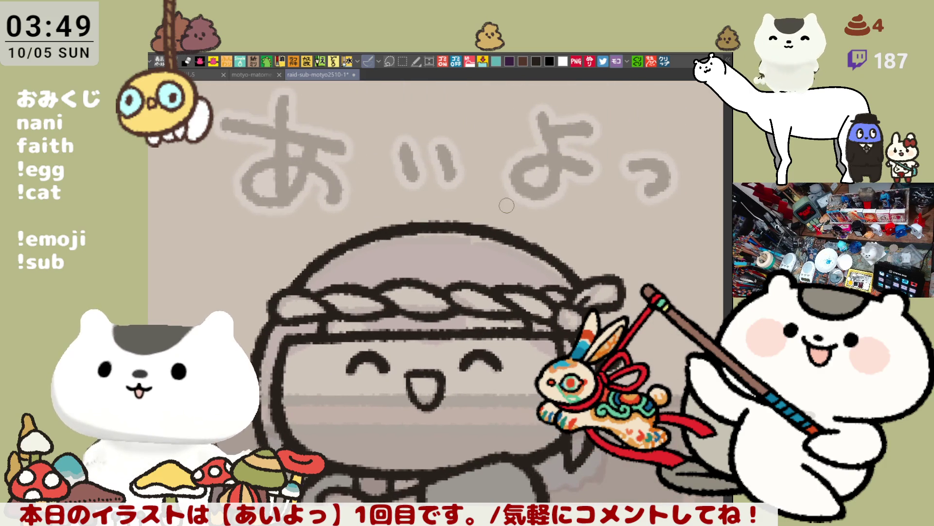
drag(494, 229, 541, 176)
key(ctrl+z)
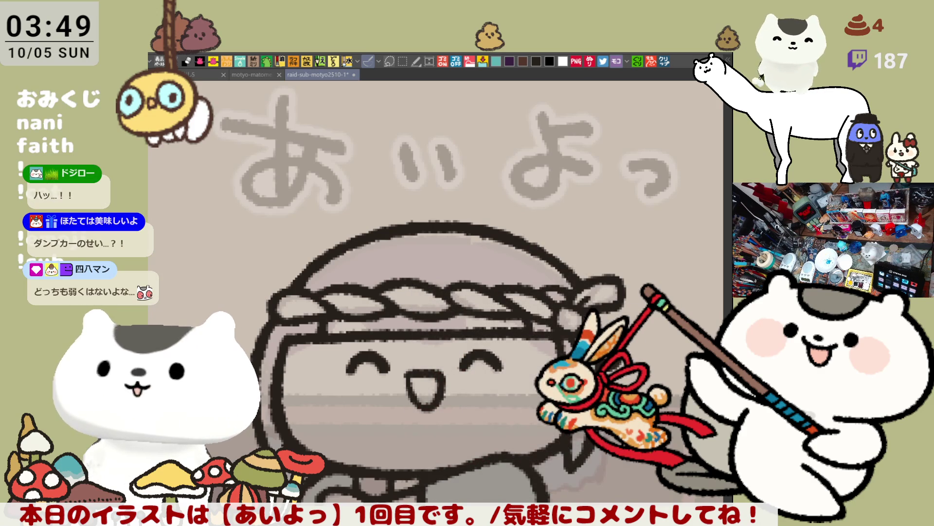
scroll(424, 292, down, 2)
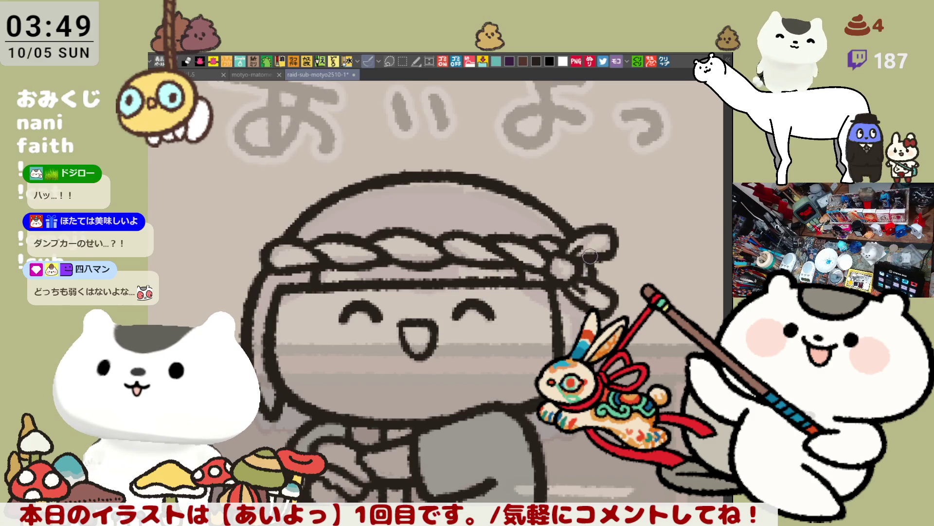
key(h)
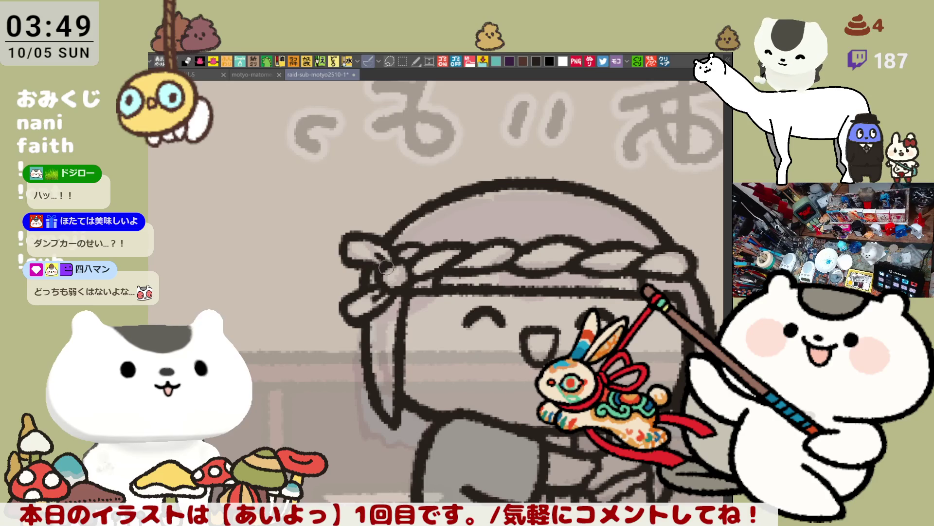
key(h)
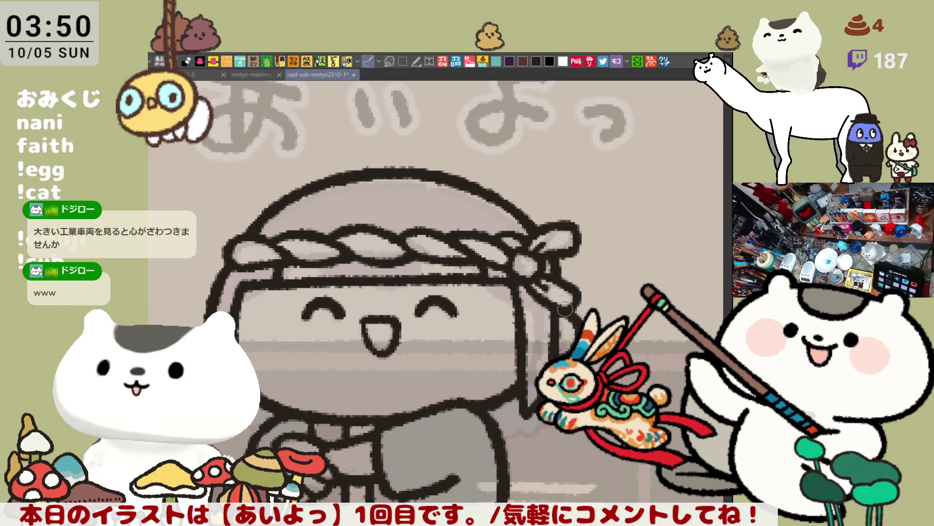
- Try trial curves rising from the head top to start the bun
scroll(565, 309, down, 2)
scroll(460, 269, up, 2)
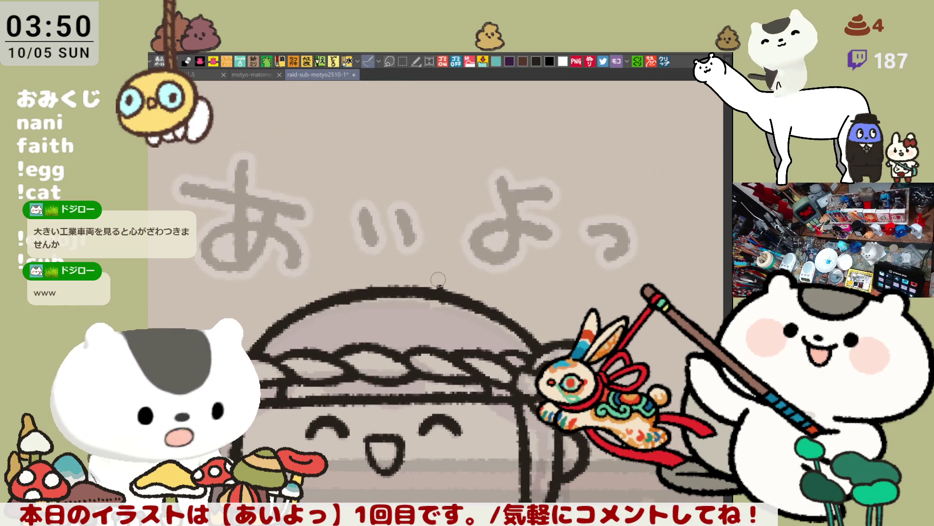
drag(440, 287, 528, 229)
key(ctrl+z)
mouse_move(449, 291)
mouse_down()
mouse_move(485, 227)
mouse_move(579, 263)
mouse_up()
key(ctrl+z)
mouse_move(486, 226)
mouse_down()
mouse_move(579, 253)
mouse_move(594, 279)
mouse_up()
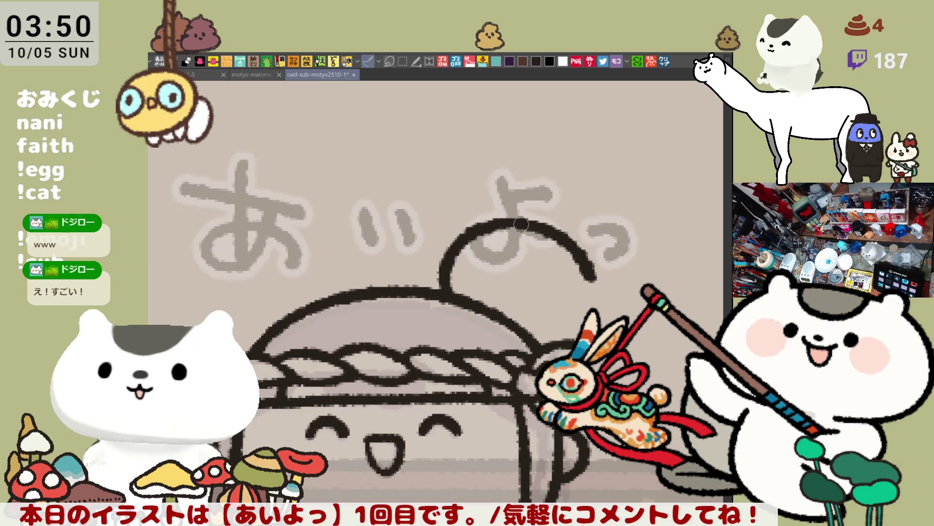
key(ctrl+z)
- Repeatedly draw the bun's short top arc across the あいよっ lettering, undoing each attempt
mouse_move(469, 229)
mouse_down()
mouse_move(535, 223)
mouse_move(538, 233)
mouse_up()
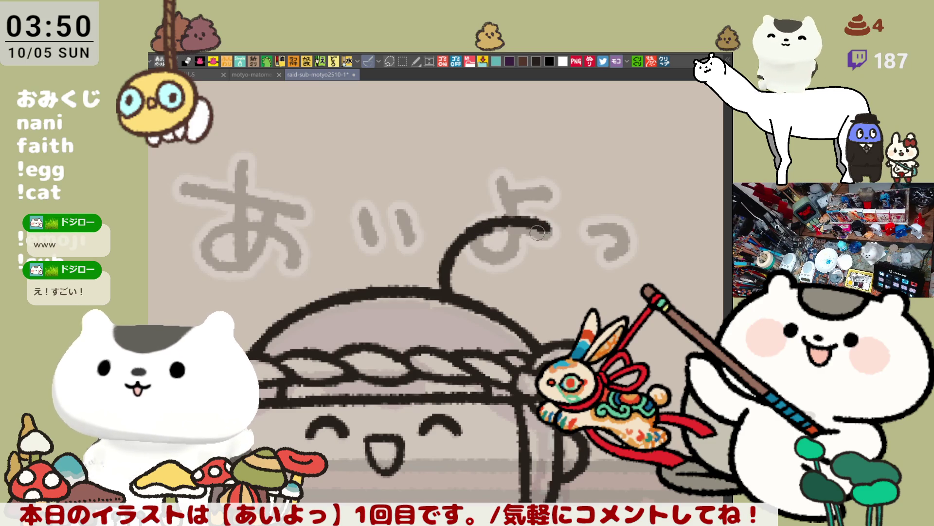
key(ctrl+z)
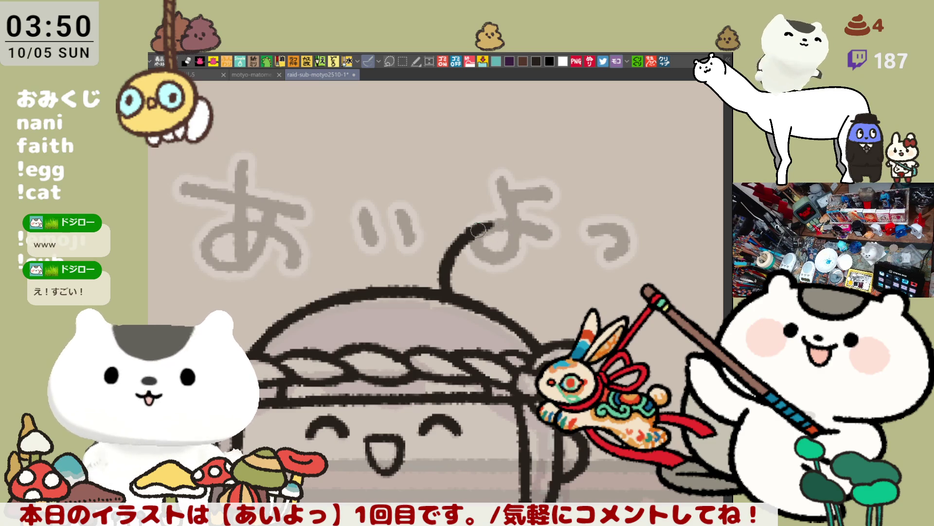
drag(478, 229, 555, 224)
key(ctrl+z)
drag(479, 228, 559, 229)
key(ctrl+z)
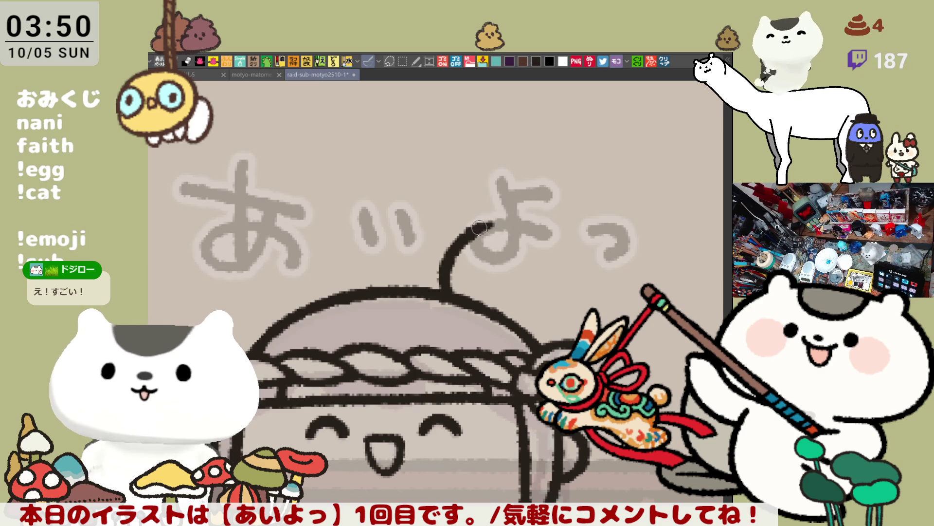
drag(480, 228, 567, 238)
key(ctrl+z)
drag(474, 227, 567, 240)
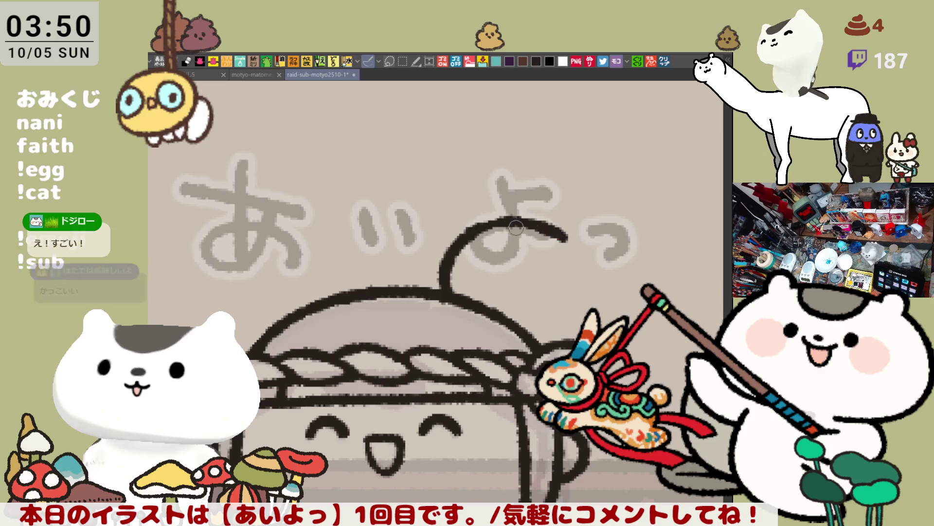
key(ctrl+z)
drag(476, 227, 567, 238)
key(ctrl+z)
mouse_move(474, 228)
mouse_down()
mouse_move(530, 223)
mouse_move(567, 238)
mouse_up()
key(ctrl+z)
drag(475, 228, 567, 240)
key(ctrl+z)
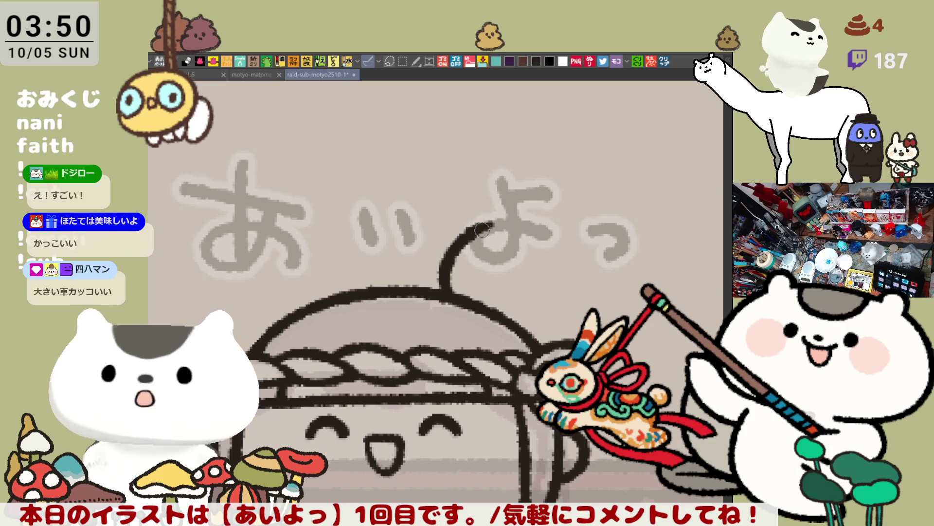
drag(482, 230, 560, 240)
key(ctrl+z)
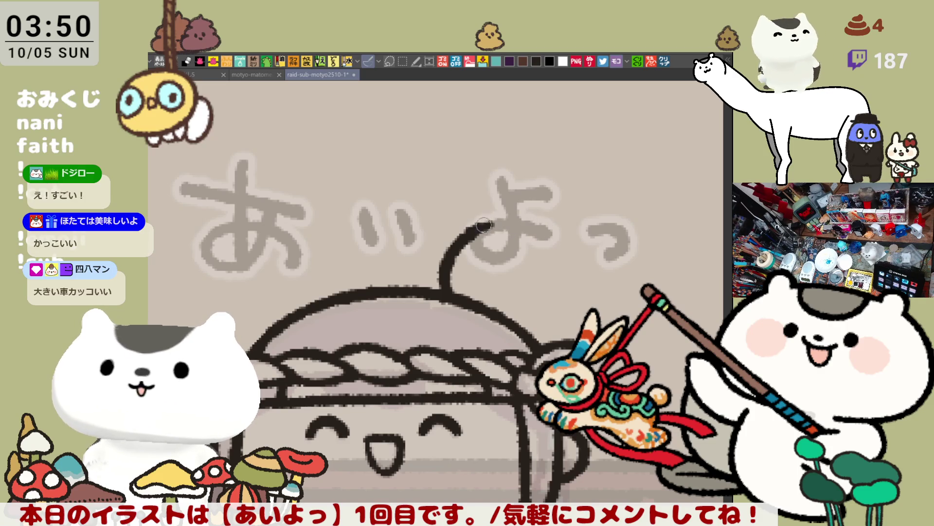
mouse_move(483, 225)
mouse_down()
mouse_move(572, 243)
mouse_move(552, 228)
mouse_move(584, 262)
mouse_move(589, 292)
mouse_up()
key(ctrl+z)
- Try extending the bun arc down past the lettering, then mirror the canvas view
key(ctrl+z)
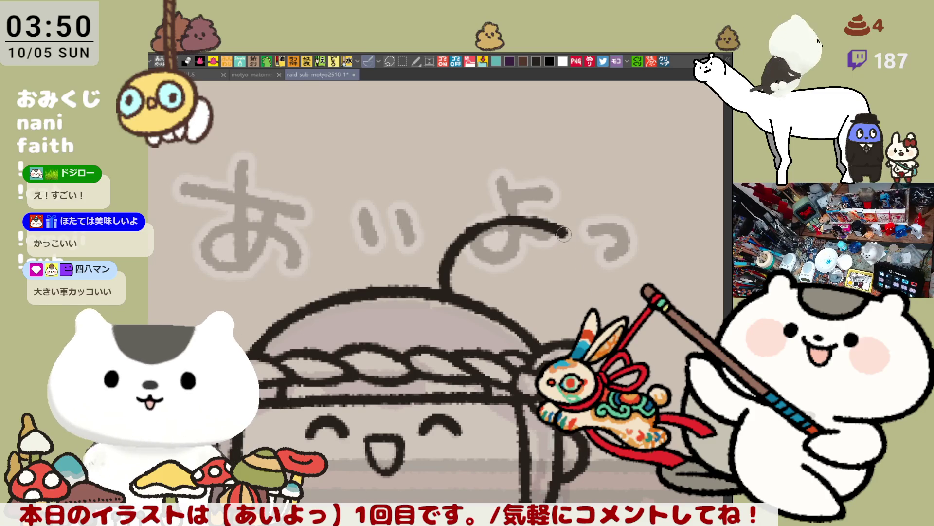
drag(563, 234, 587, 319)
key(ctrl+z)
mouse_move(552, 224)
mouse_down()
mouse_move(588, 311)
mouse_move(582, 326)
mouse_move(601, 299)
mouse_move(589, 314)
mouse_up()
key(ctrl+z)
key(ctrl+z)
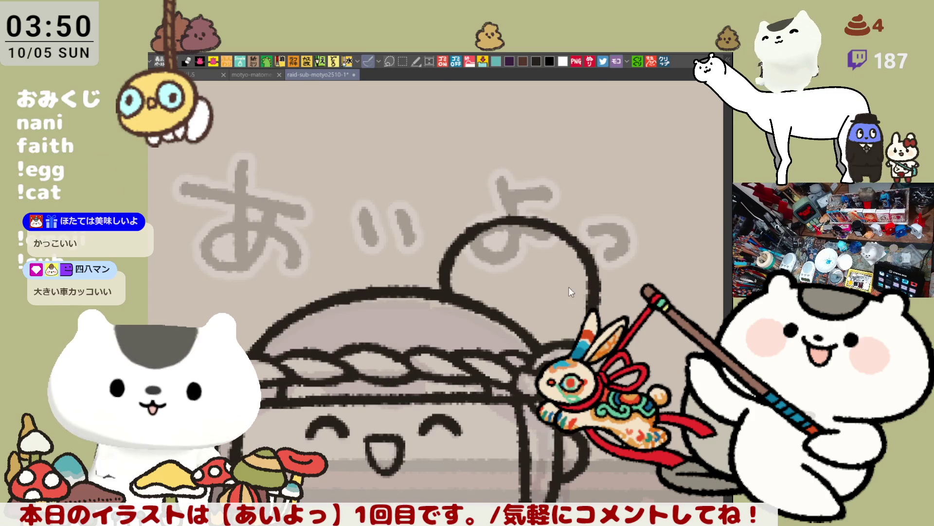
key(h)
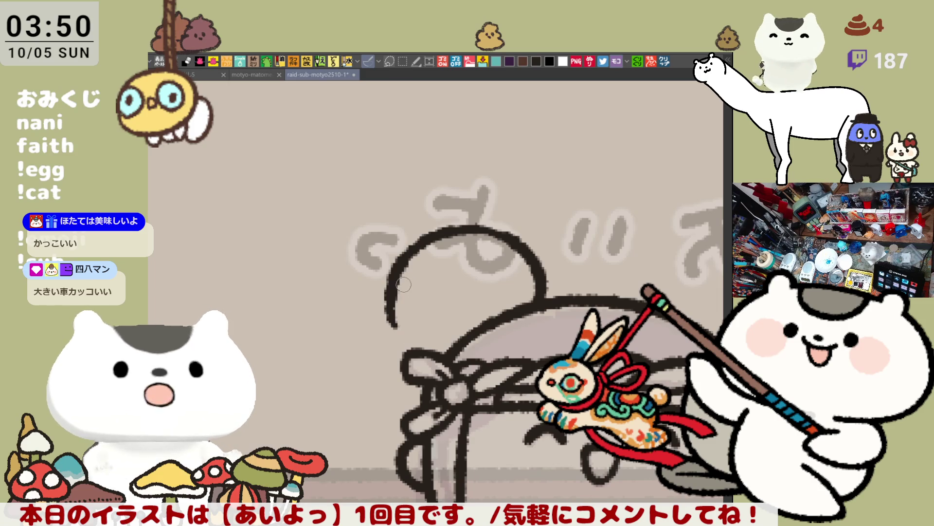
- Close the bun circle along its lower-left side and touch up its lower edges
mouse_move(390, 311)
mouse_down()
mouse_move(428, 352)
mouse_move(449, 350)
mouse_up()
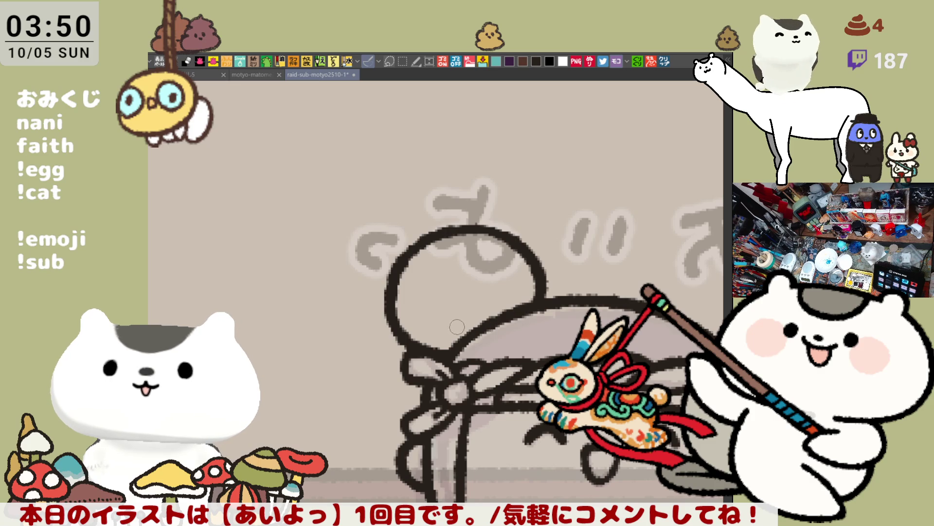
mouse_move(456, 327)
mouse_down()
mouse_move(467, 333)
mouse_move(506, 305)
mouse_up()
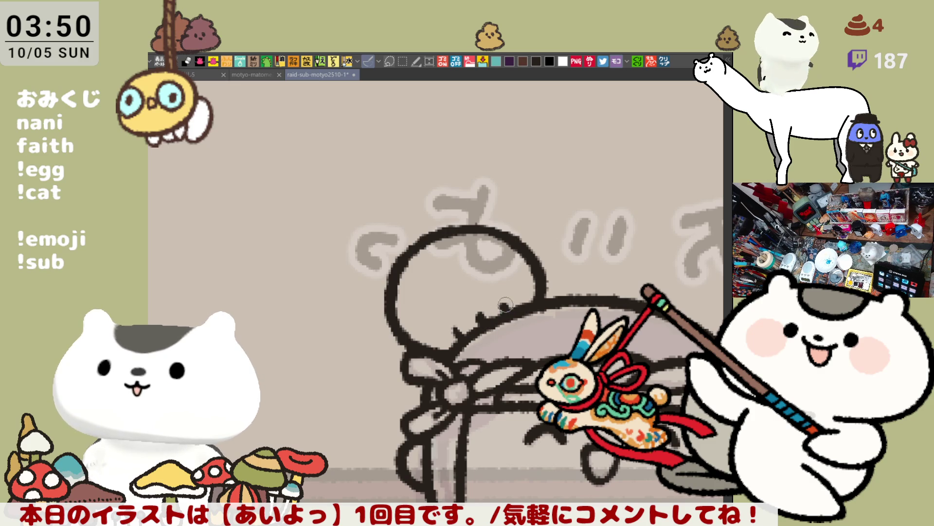
drag(457, 331, 455, 338)
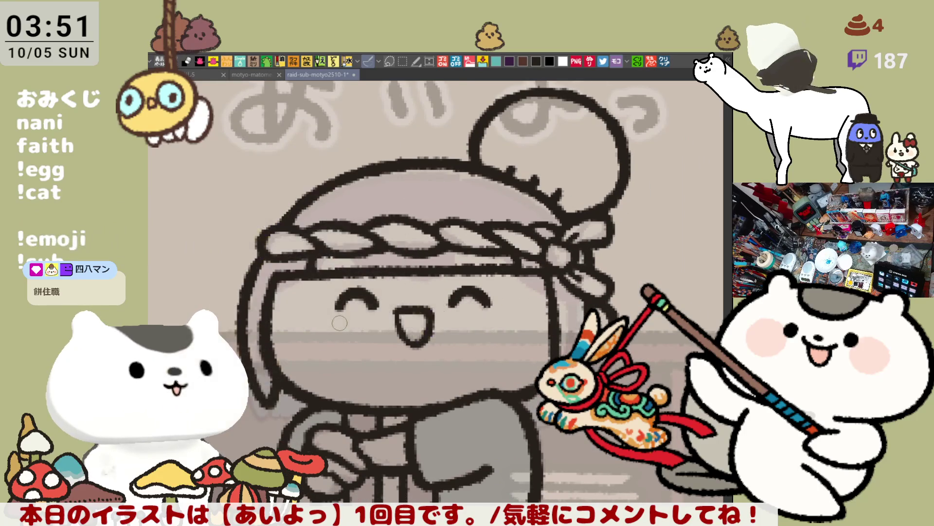
- Centre the bottom-left character in view and rectangle-select the あいよっ lettering above it
scroll(339, 322, down, 5)
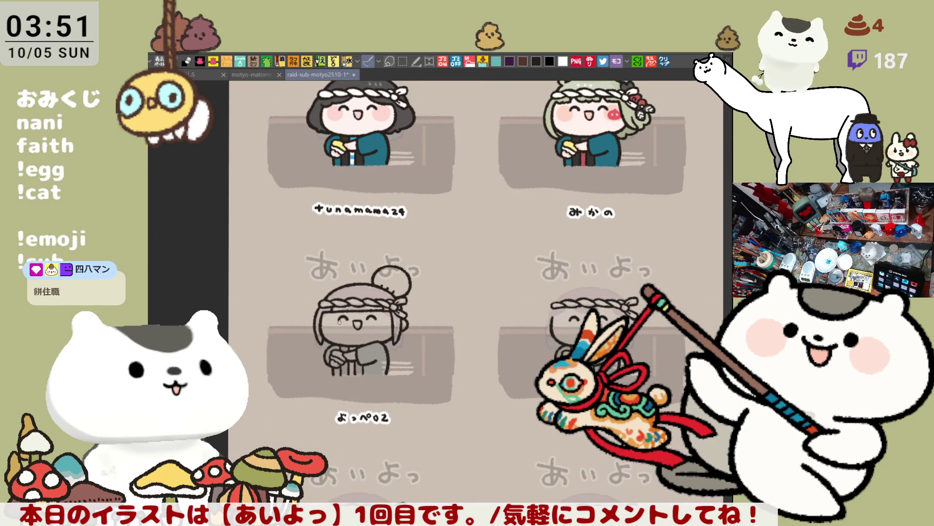
drag(340, 322, 378, 352)
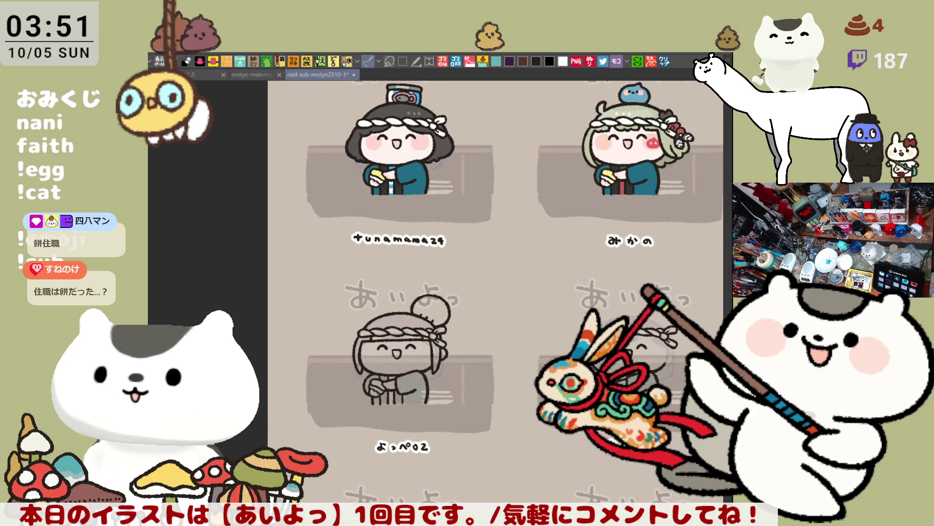
drag(493, 392, 471, 304)
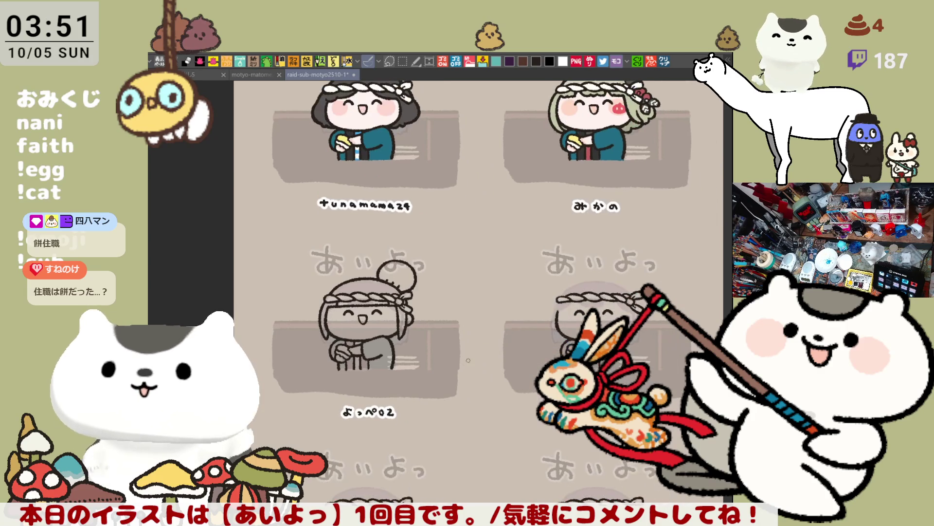
scroll(473, 357, up, 3)
drag(347, 302, 486, 332)
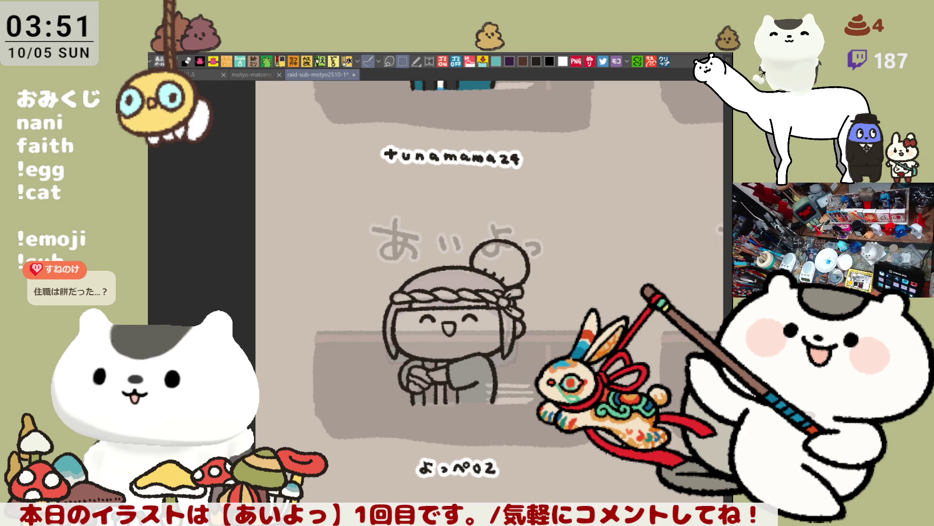
drag(285, 194, 592, 283)
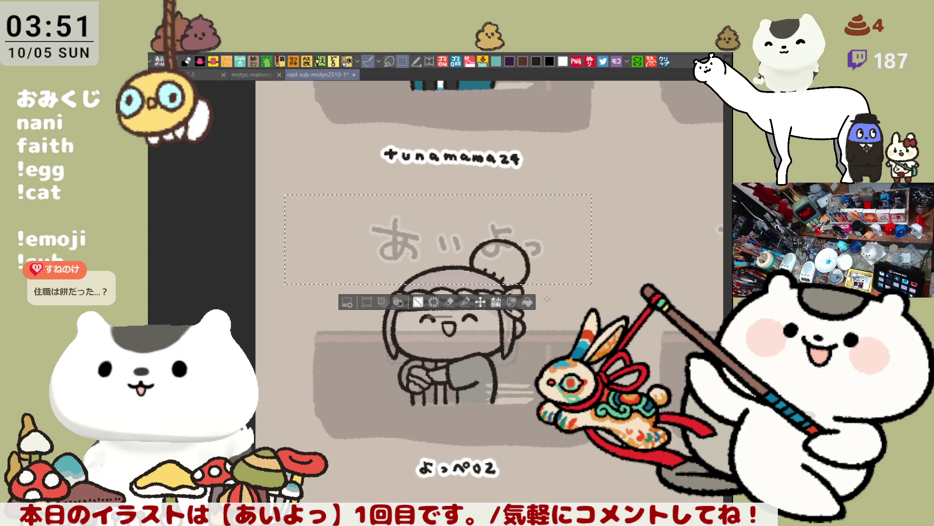
- Move the あいよっ lettering up about 48 px, deselect, and save
click(481, 301)
drag(523, 243, 529, 221)
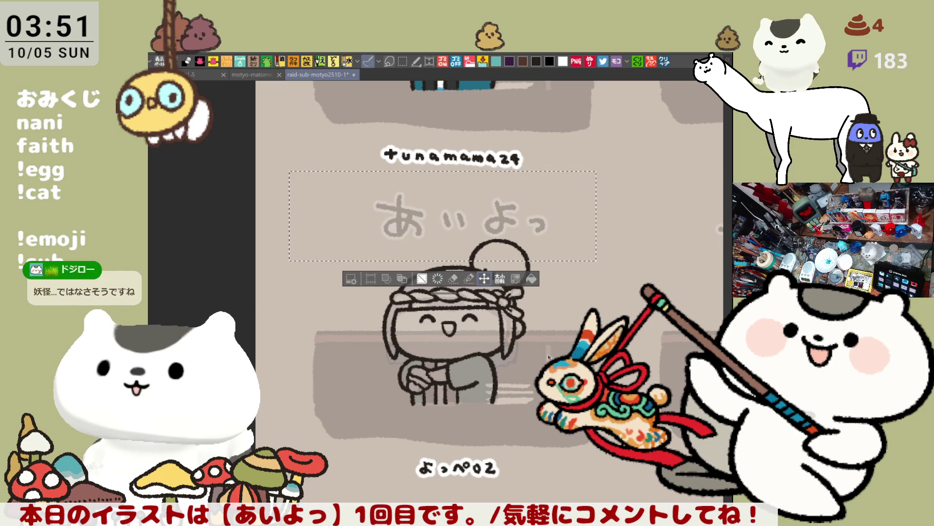
key(ctrl+d)
key(ctrl+s)
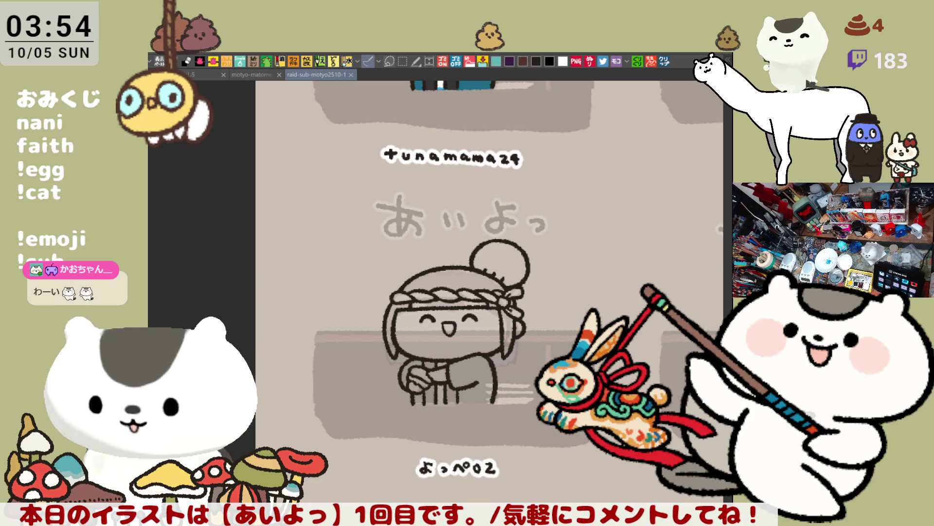
- Paste the viewer's artwork into a new canvas and zoom in and out on it
key(ctrl+v)
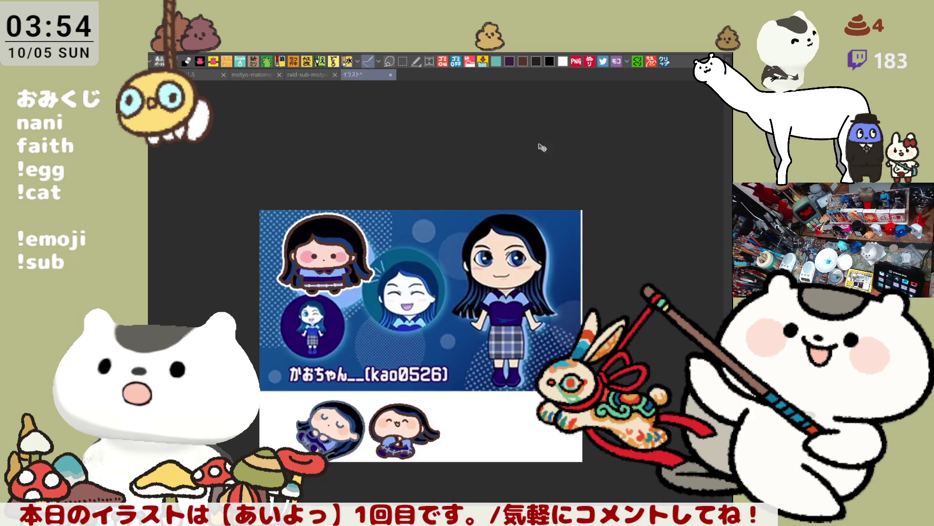
scroll(282, 350, up, 1)
scroll(275, 361, up, 1)
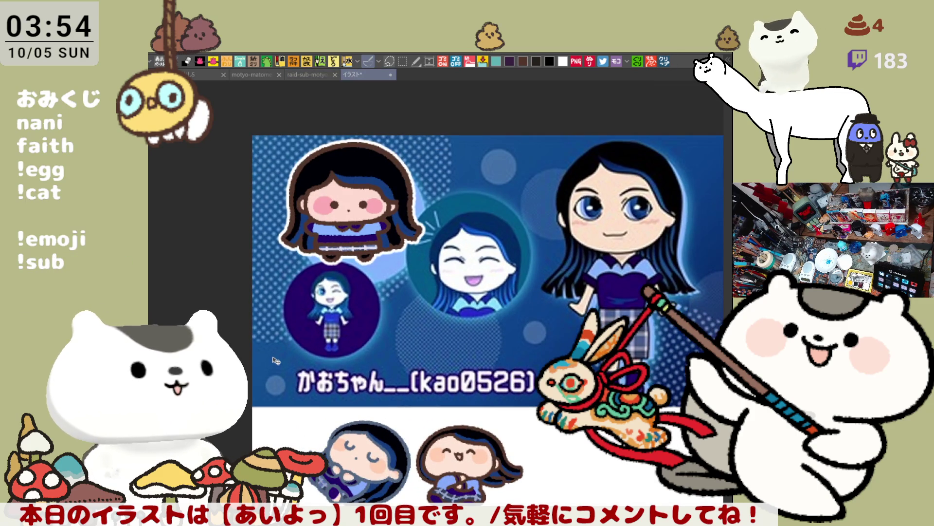
scroll(276, 361, down, 1)
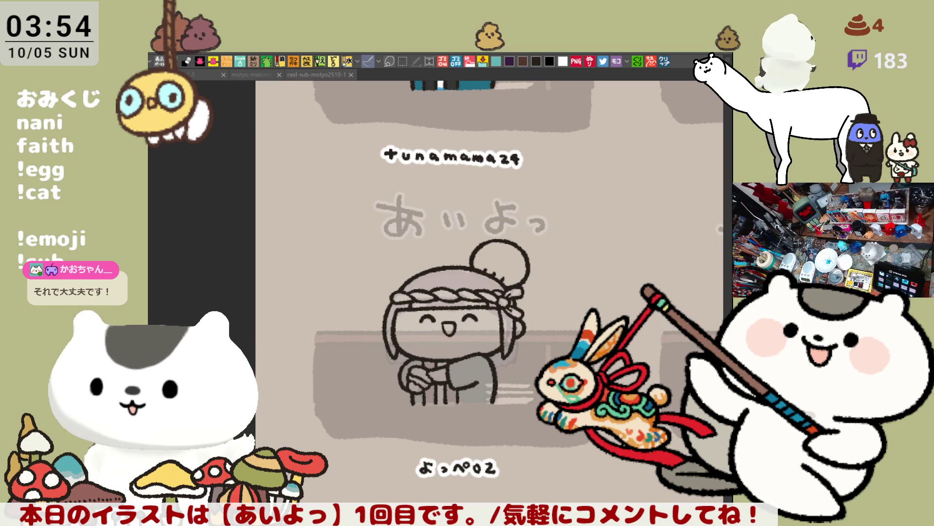
- Zoom in on the bun and retrace its top outline as a darker line
drag(417, 329, 326, 279)
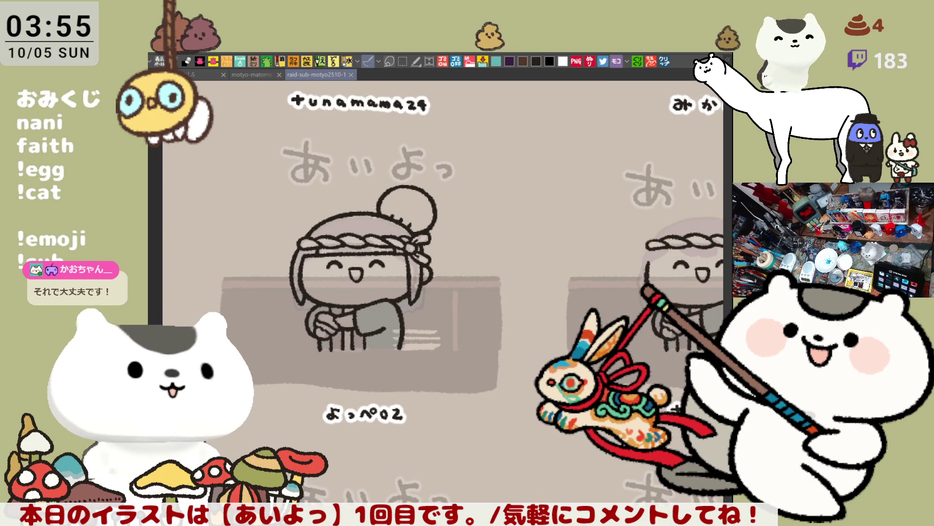
scroll(398, 309, up, 3)
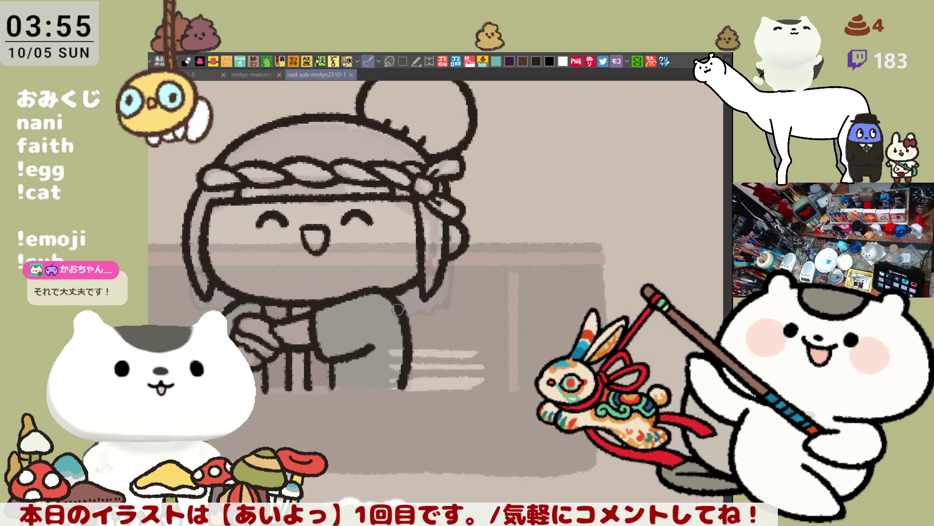
drag(544, 309, 655, 422)
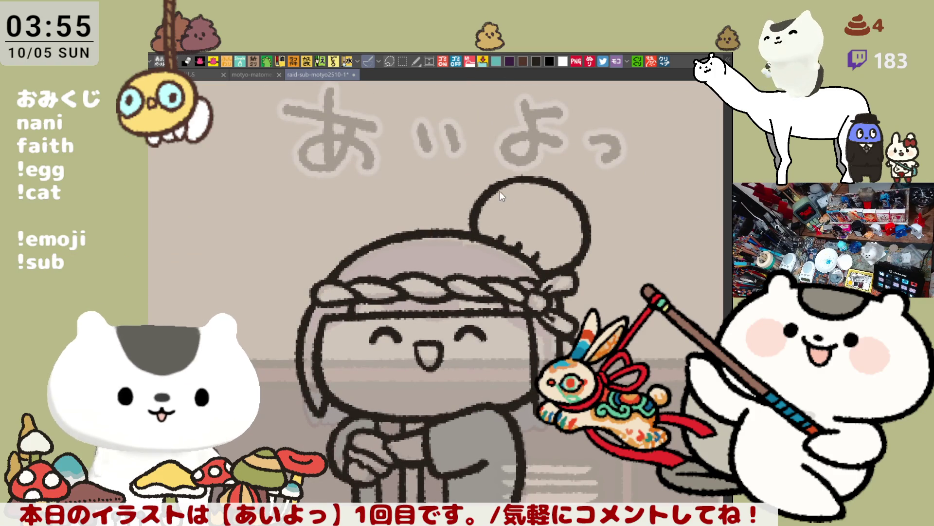
drag(506, 175, 557, 183)
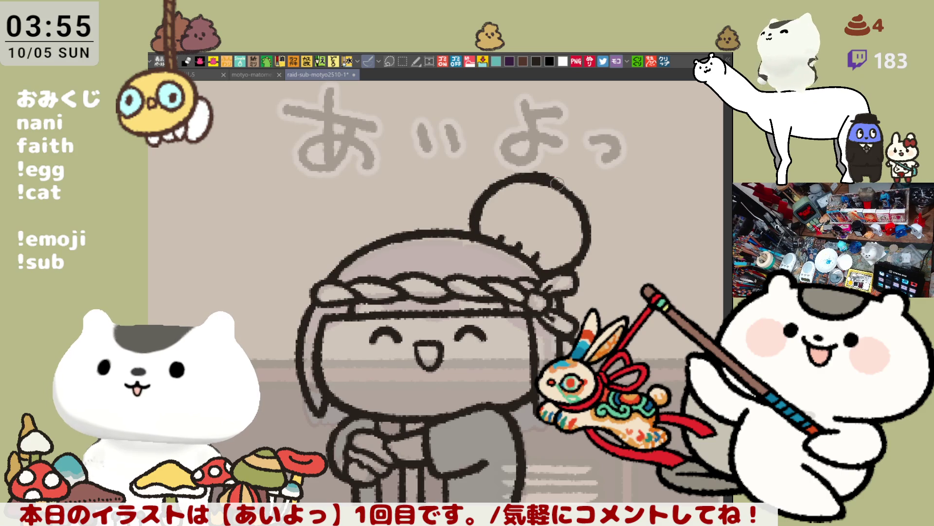
key(ctrl+z)
drag(494, 191, 569, 189)
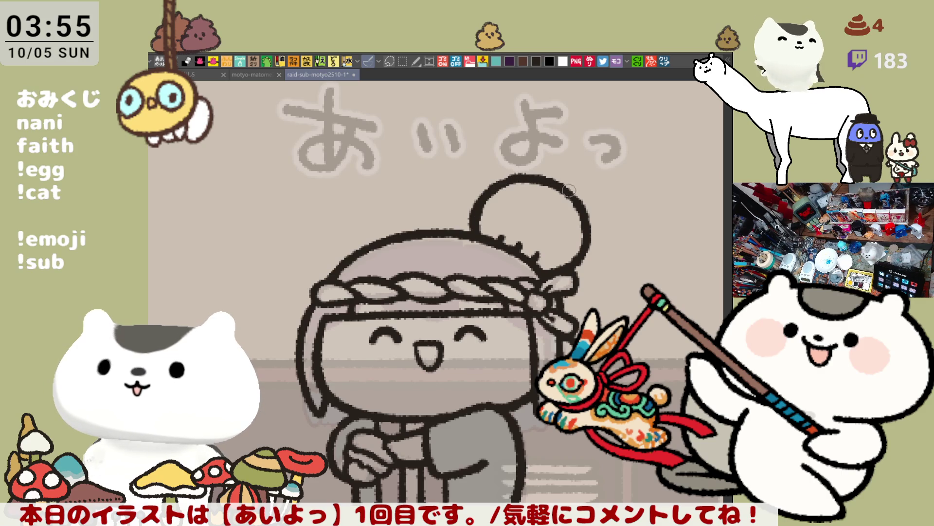